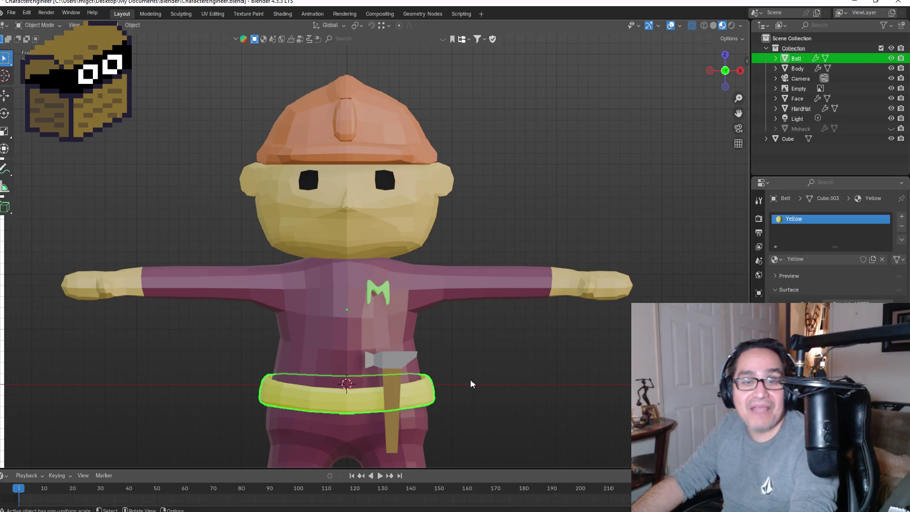
- Cut two vertical edge loops into the belt front beside the hammer handle, the last slid to 0.238
mouse_move(459, 393)
middle_mouse_down()
mouse_move(425, 391)
mouse_move(452, 386)
mouse_move(427, 409)
middle_mouse_up()
key("Tab")
key("KP_1")
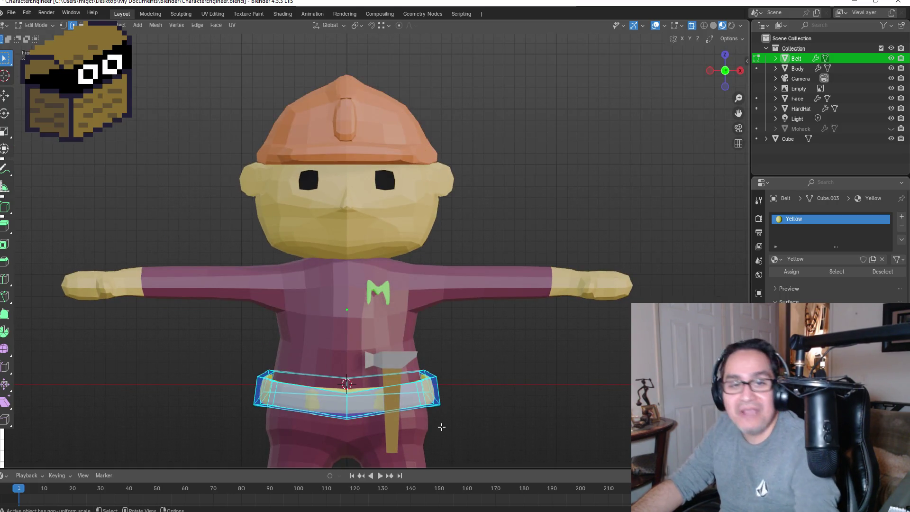
key("ctrl+r")
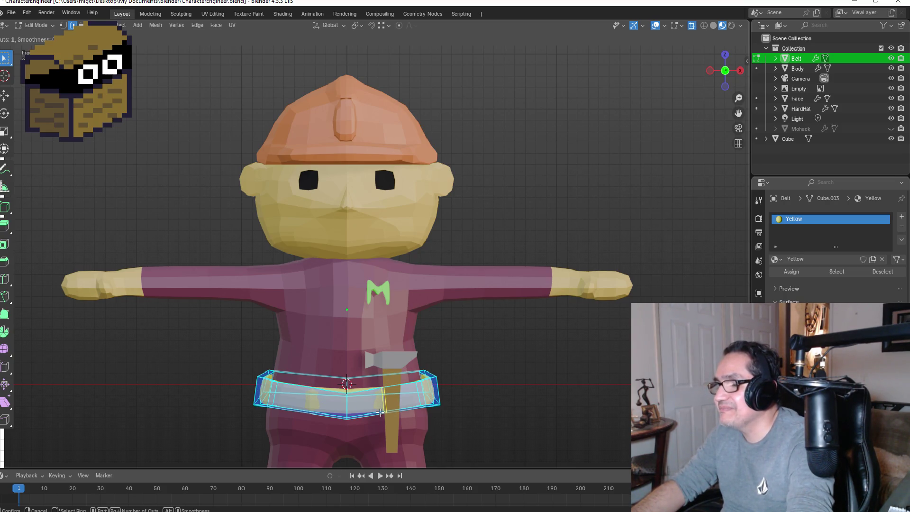
left_click(380, 412)
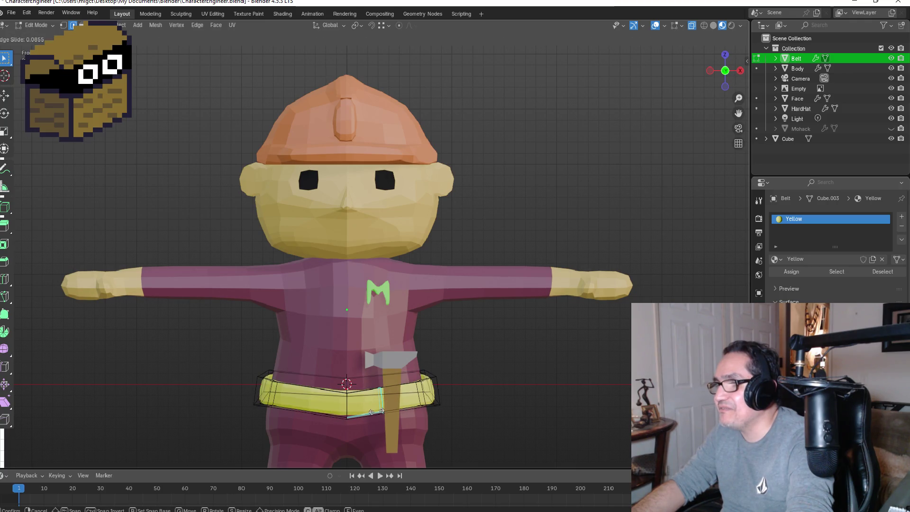
left_click(376, 410)
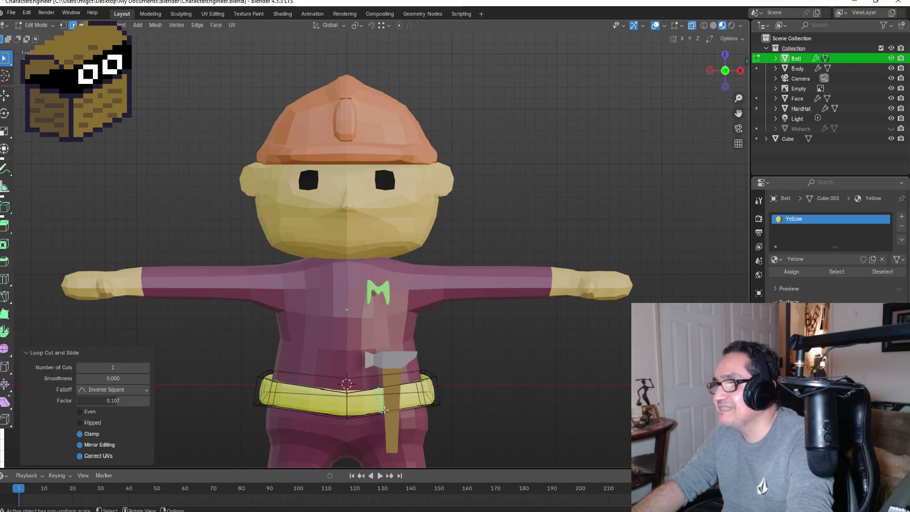
key("ctrl+r")
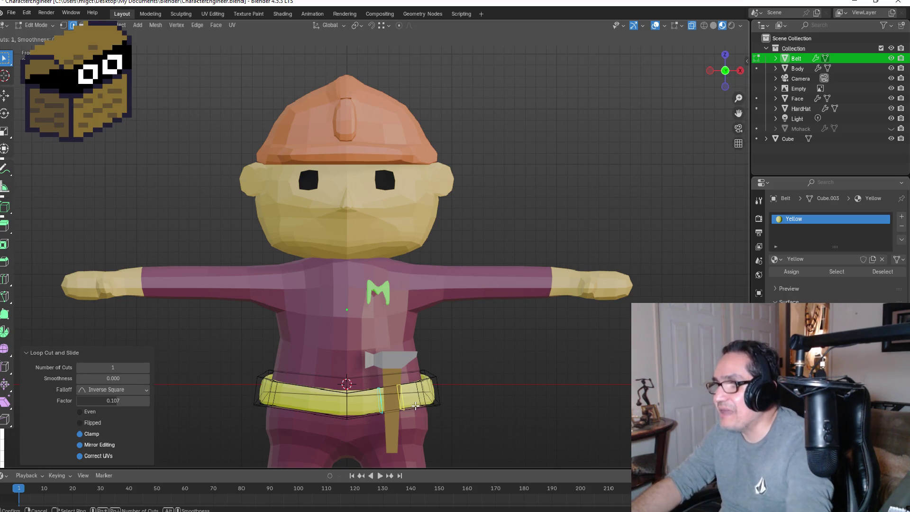
left_click(415, 406)
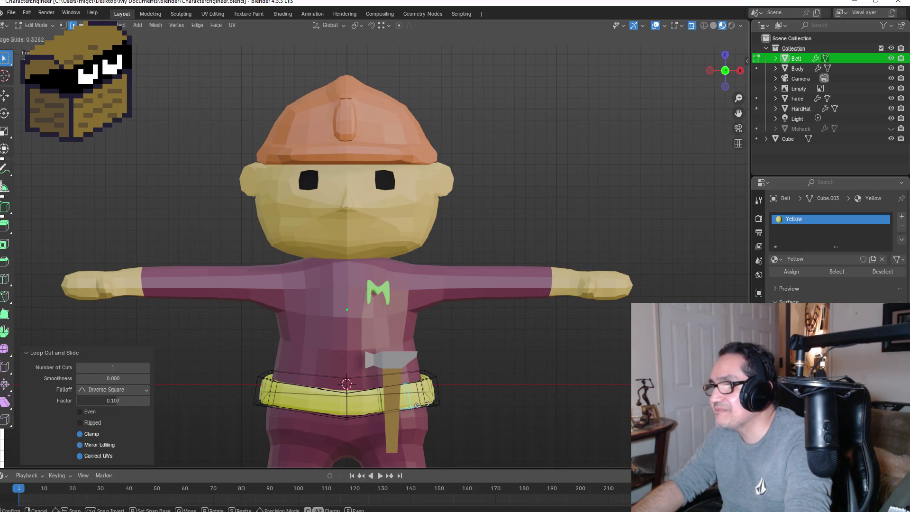
left_click(416, 404)
middle_click_drag(474, 386, 411, 385)
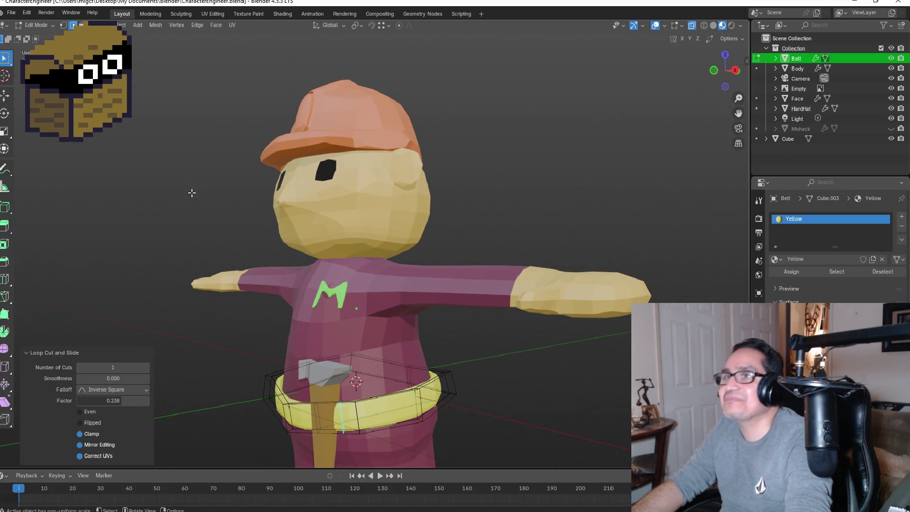
- Turn off X-ray and push the selected front belt face outward along Z
key("1")
left_click(275, 369)
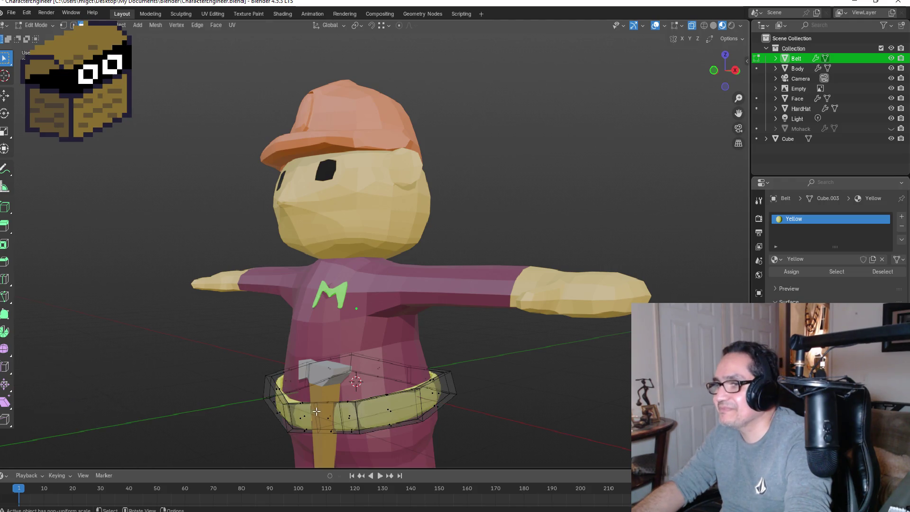
left_click(692, 25)
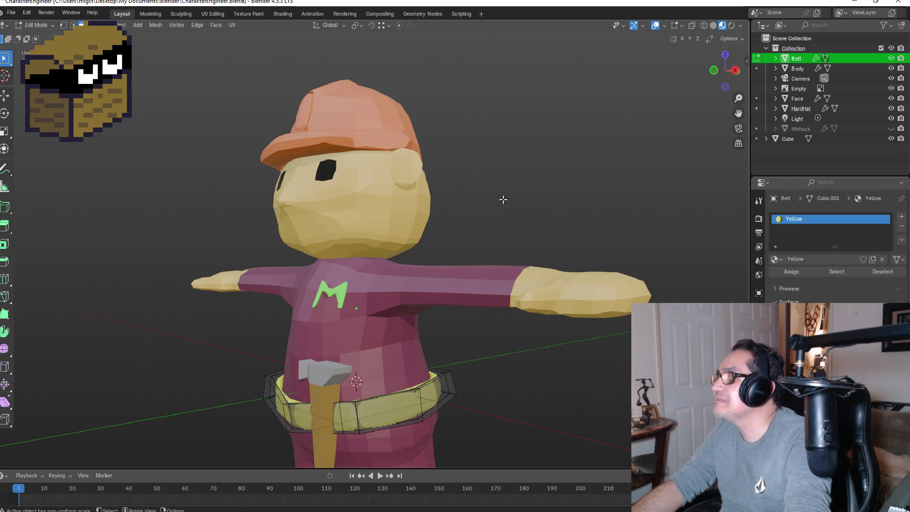
mouse_move(501, 197)
middle_mouse_down()
mouse_move(457, 215)
mouse_move(414, 320)
middle_mouse_up()
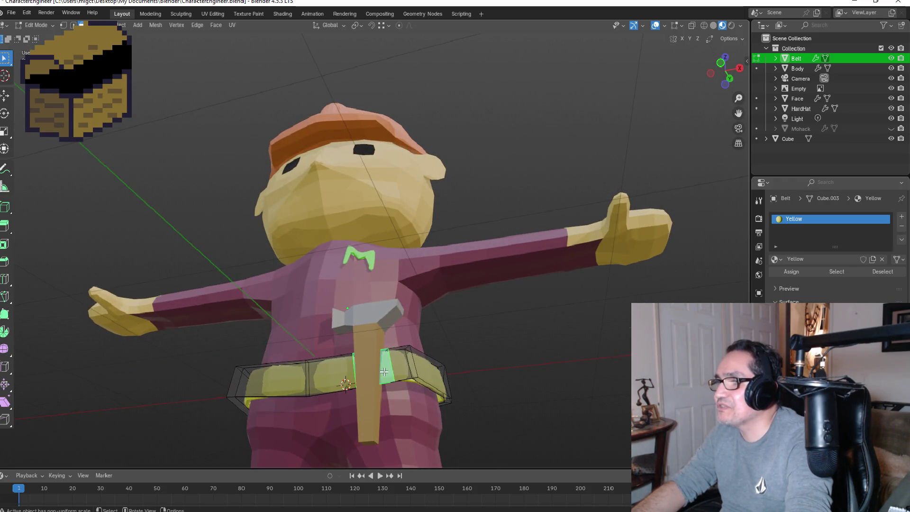
mouse_move(384, 372)
middle_mouse_down()
mouse_move(441, 328)
mouse_move(382, 365)
mouse_move(345, 412)
middle_mouse_up()
key("g")
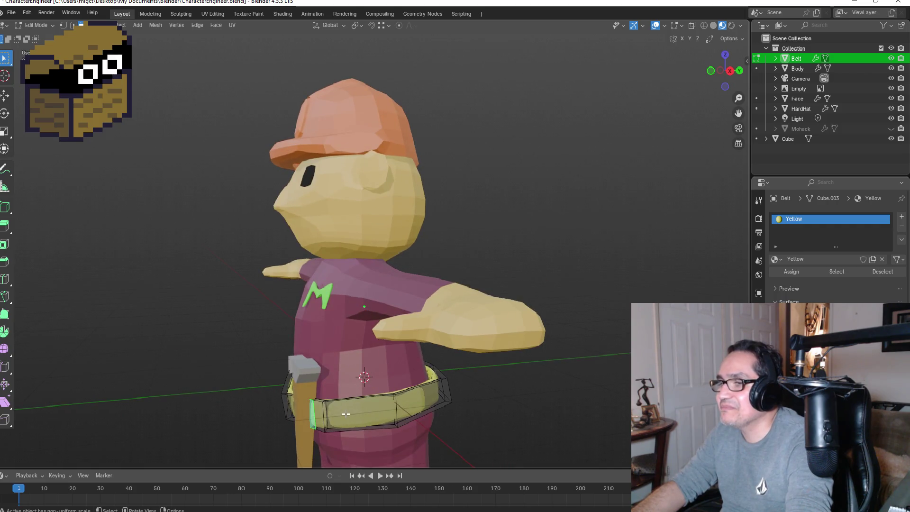
key("z")
key("z")
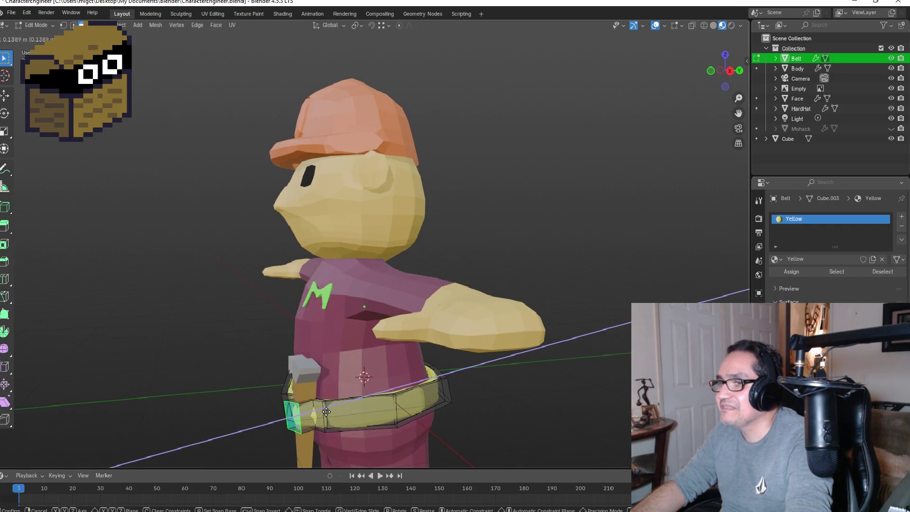
left_click(327, 412)
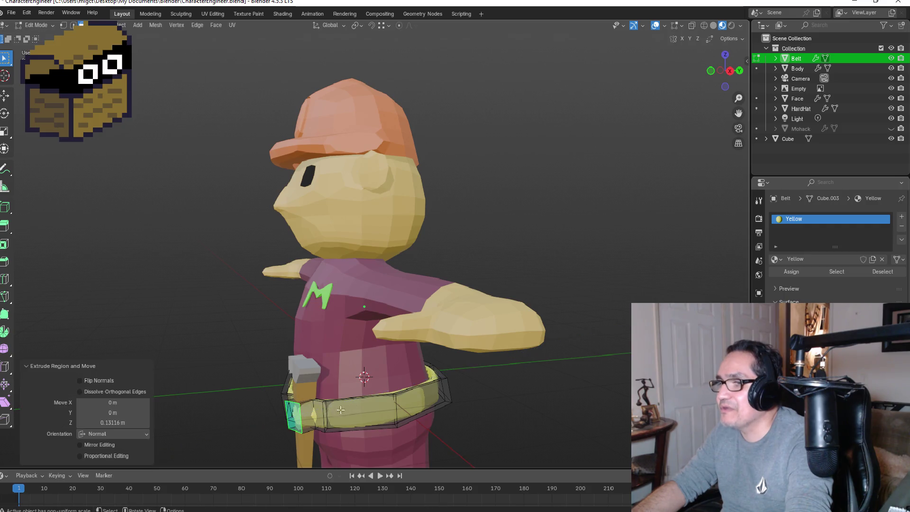
mouse_move(328, 410)
middle_mouse_down()
mouse_move(476, 376)
mouse_move(474, 393)
mouse_move(323, 412)
middle_mouse_up()
key("Tab")
key("Tab")
- Extrude the belt's front face outward into a raised buckle block and fine-tune its depth
key("e")
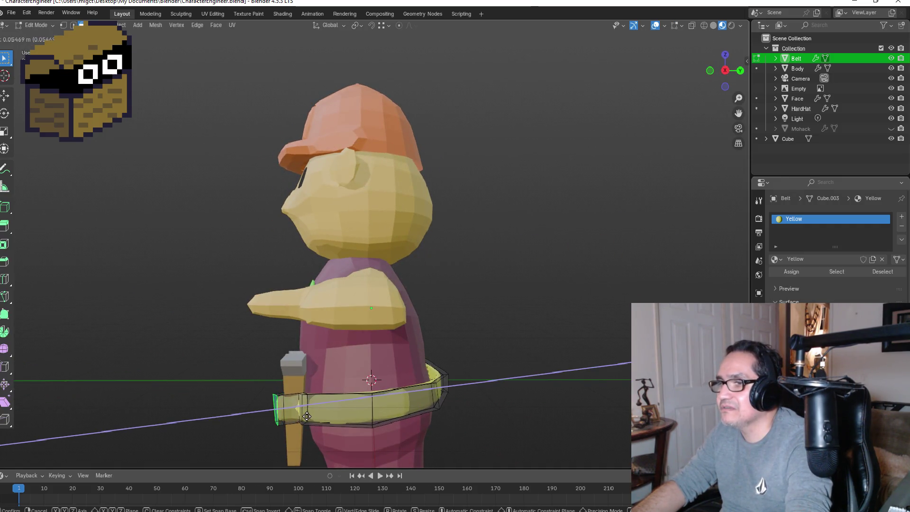
left_click(306, 416)
mouse_move(306, 416)
middle_mouse_down()
mouse_move(449, 386)
mouse_move(481, 406)
mouse_move(507, 386)
mouse_move(444, 414)
mouse_move(450, 393)
mouse_move(491, 382)
mouse_move(424, 394)
mouse_move(395, 417)
middle_mouse_up()
key("e")
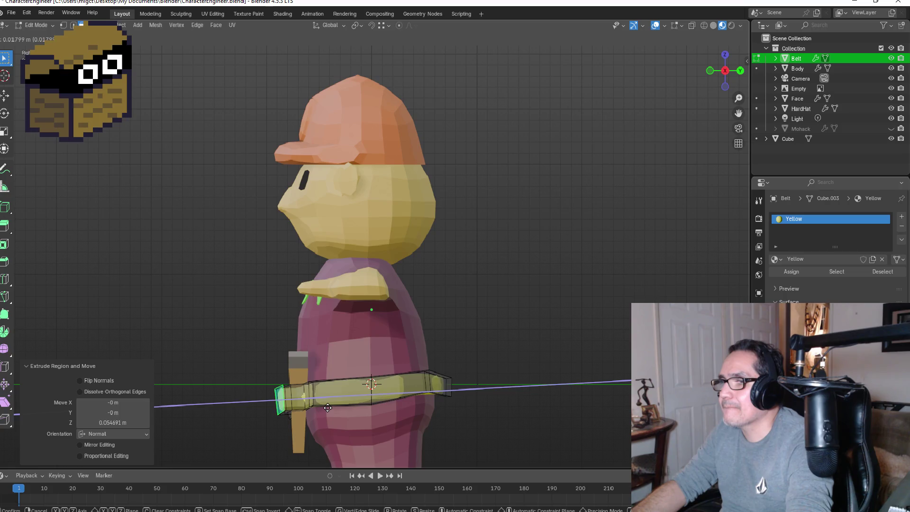
left_click(331, 408)
mouse_move(331, 407)
middle_mouse_down()
mouse_move(513, 412)
mouse_move(507, 371)
mouse_move(510, 380)
mouse_move(481, 416)
mouse_move(453, 411)
mouse_move(462, 400)
middle_mouse_up()
key("Tab")
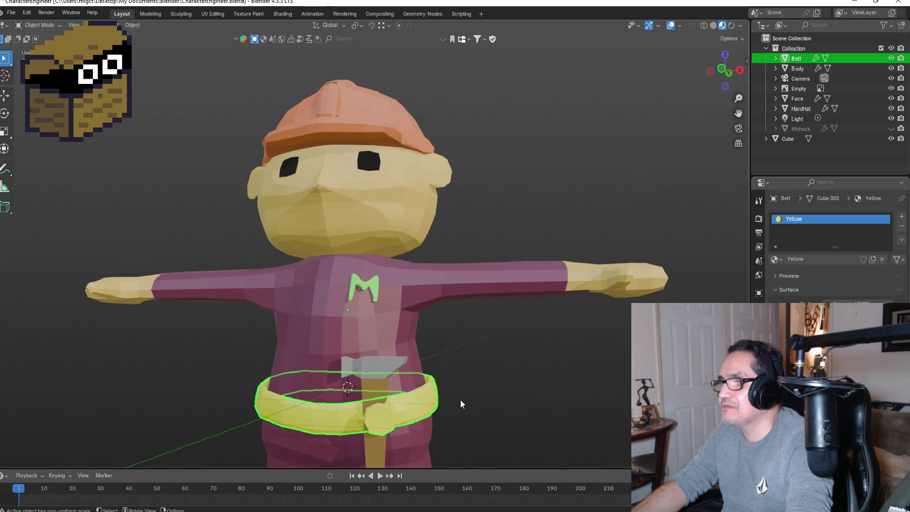
- Move the belt's front face about −0.278 m along Y to flatten the bulge, then deselect the belt
key("Tab")
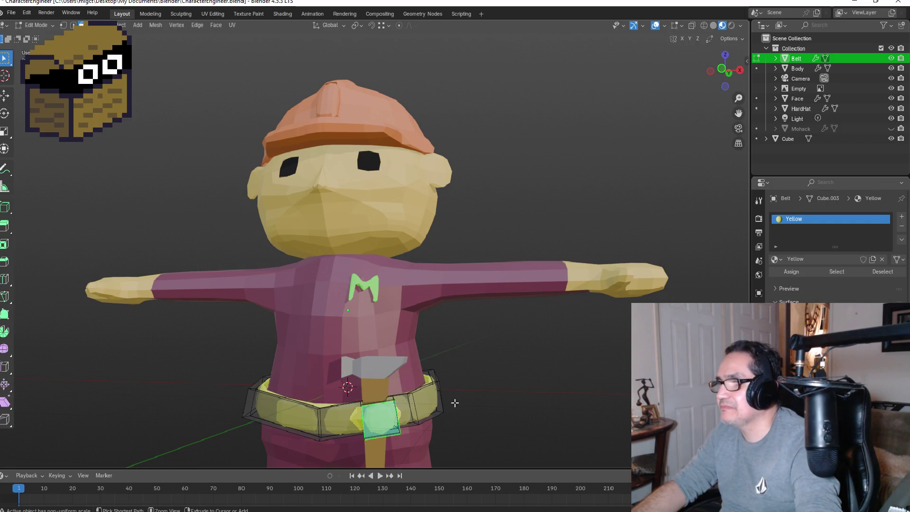
middle_click_drag(465, 403, 322, 401)
key("g")
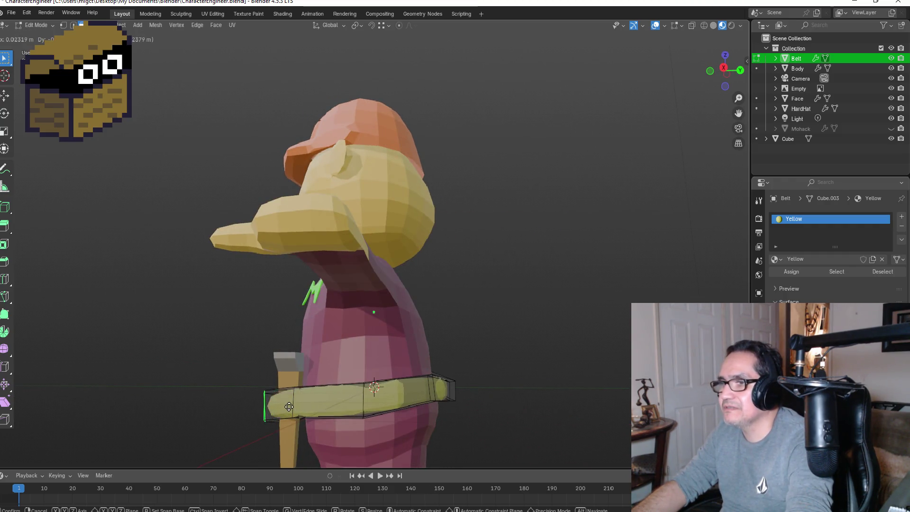
left_click(283, 407)
middle_click_drag(284, 406, 441, 389)
key("Tab")
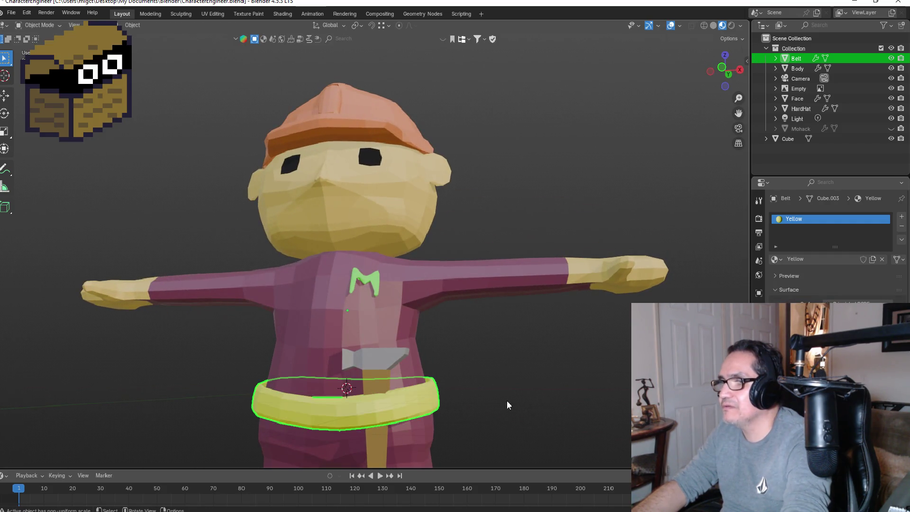
middle_click_drag(508, 404, 536, 406)
scroll(516, 403, "down", 4)
left_click(482, 368)
mouse_move(483, 367)
middle_mouse_down()
mouse_move(504, 325)
mouse_move(493, 357)
mouse_move(468, 341)
mouse_move(372, 348)
mouse_move(294, 388)
middle_mouse_up()
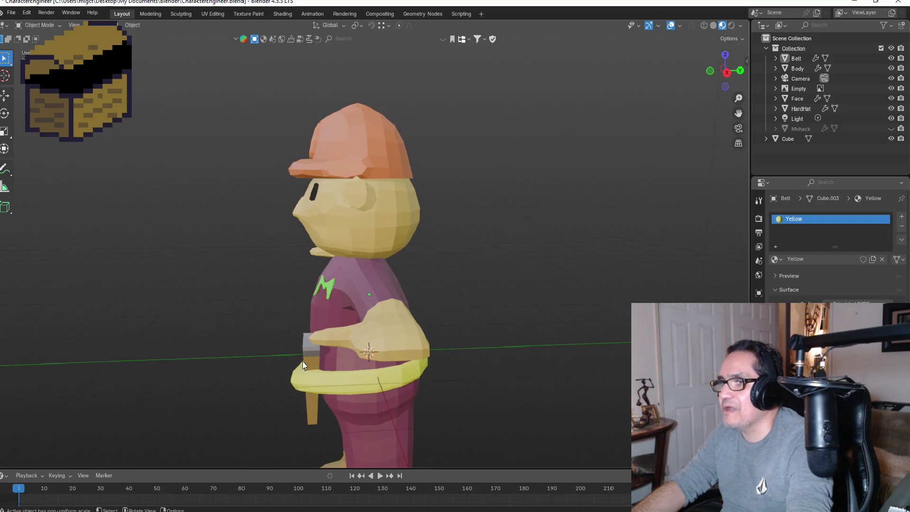
- Nudge the belt-end face so the belt hugs the waist, checking it in front view
left_click(295, 388)
key("Tab")
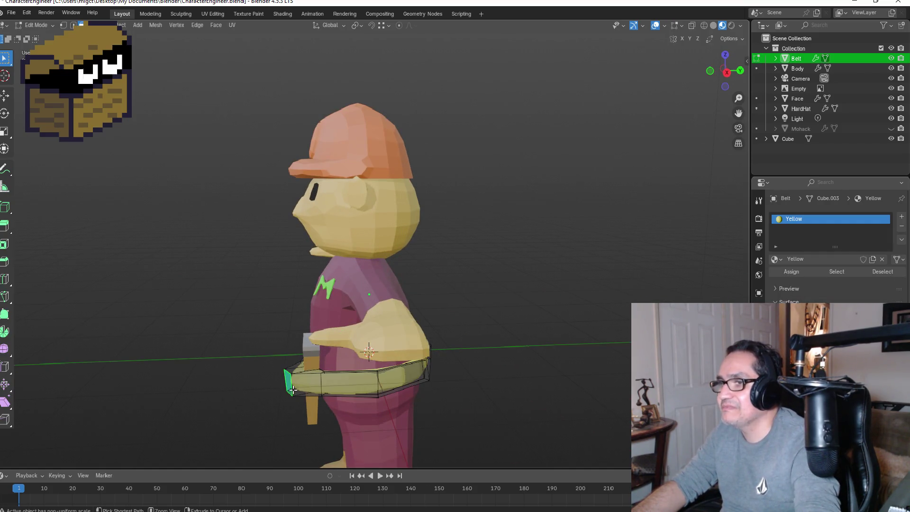
key("g")
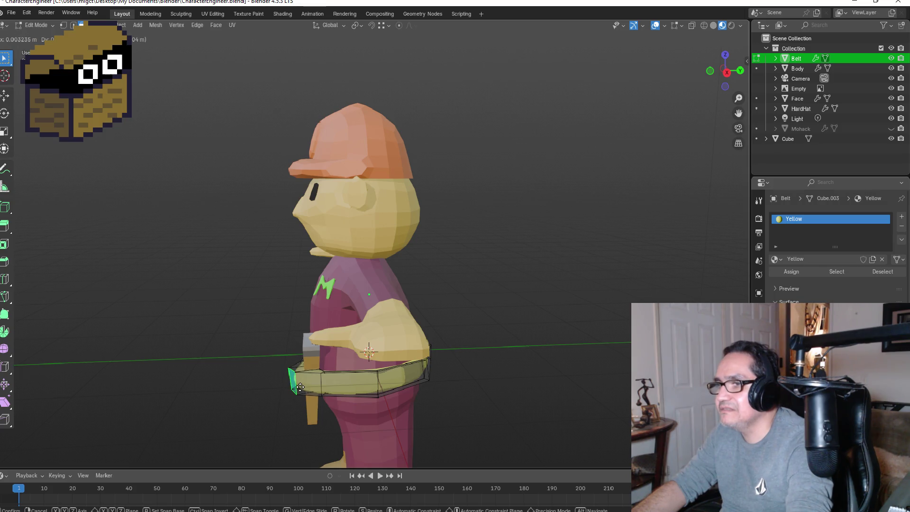
left_click(302, 387)
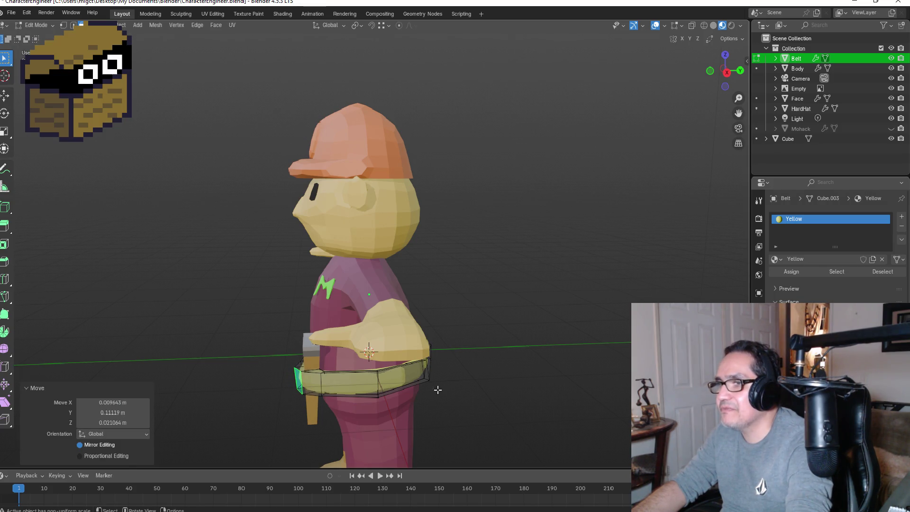
key("KP_1")
left_click(558, 379)
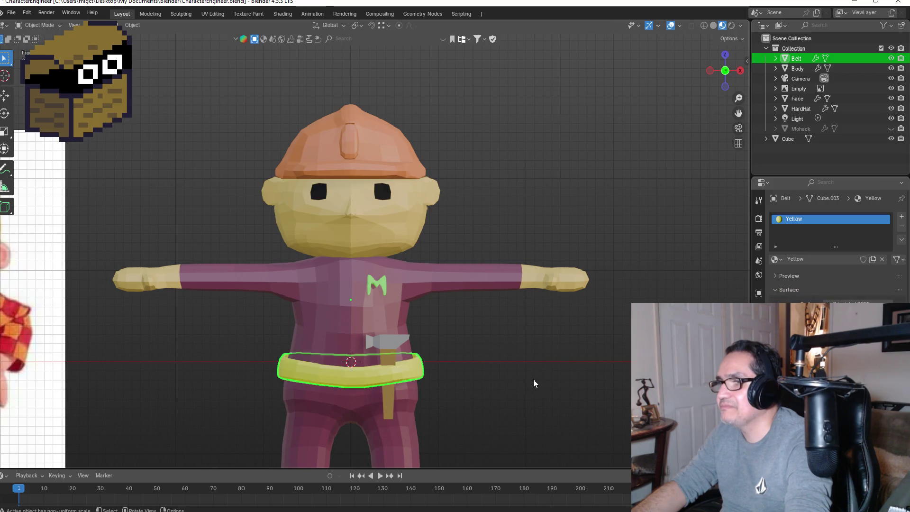
key("Tab")
mouse_move(530, 363)
middle_mouse_down()
mouse_move(517, 372)
mouse_move(532, 359)
middle_mouse_up()
key("Tab")
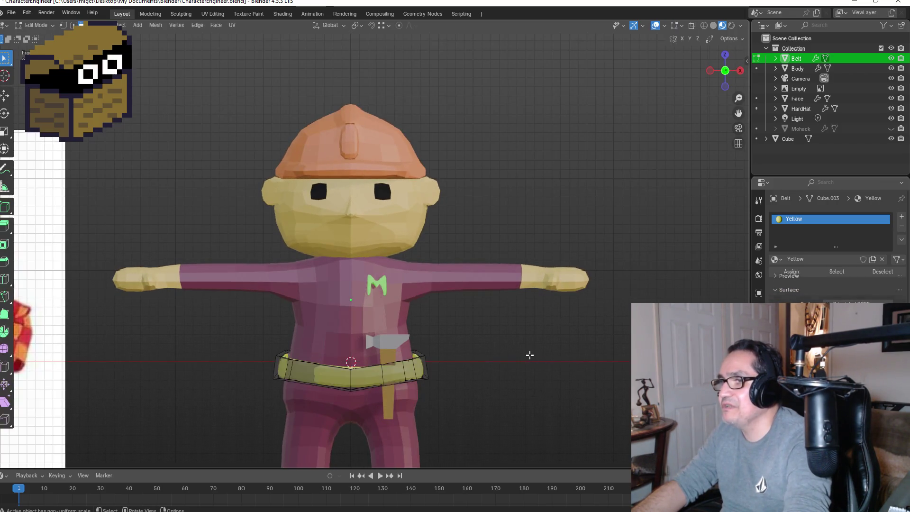
scroll(525, 359, "down", 1)
key("KP_1")
key("Tab")
left_click(512, 346)
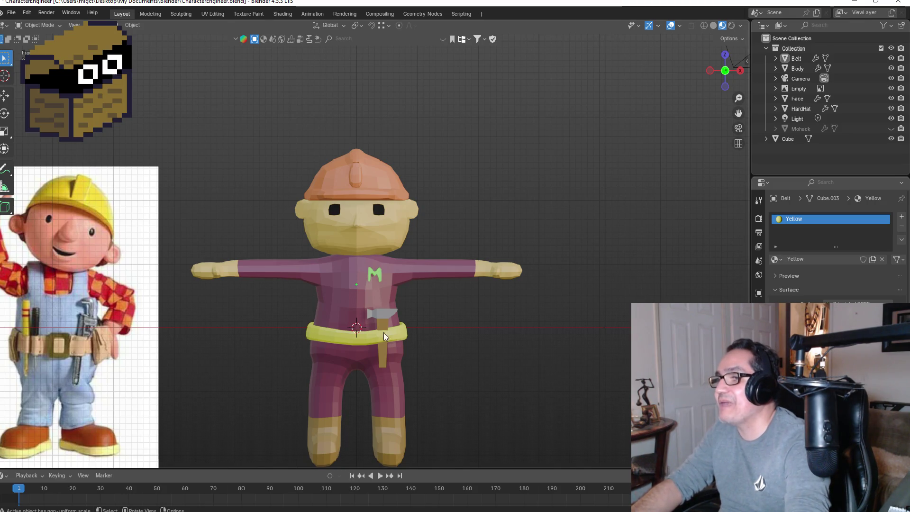
middle_click_drag(592, 250, 510, 283)
key("Escape")
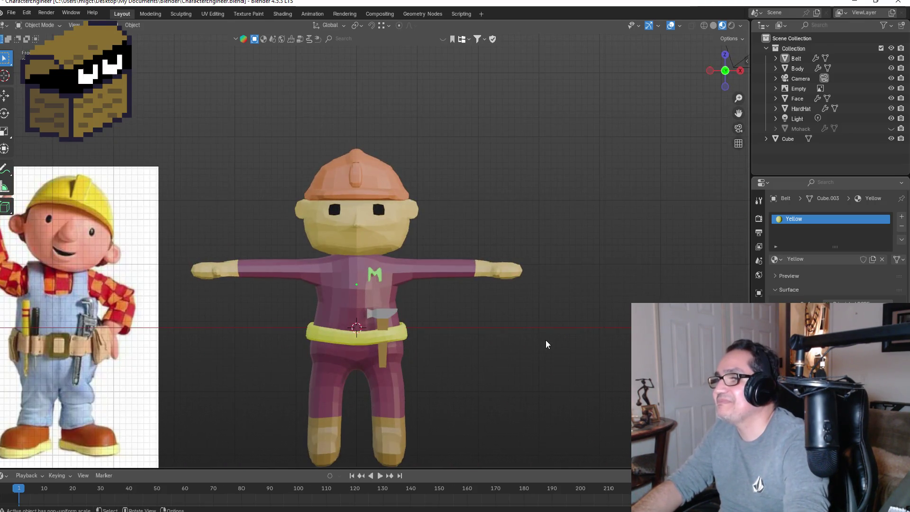
- Retune the belt's Yellow base colour to hue 0.182, saturation 1.000 and value 0.836
left_click(365, 339)
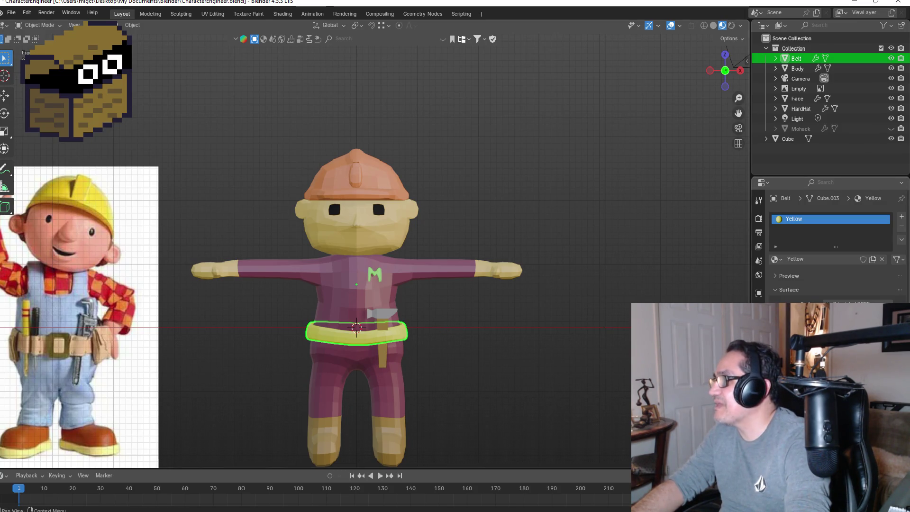
left_click(843, 315)
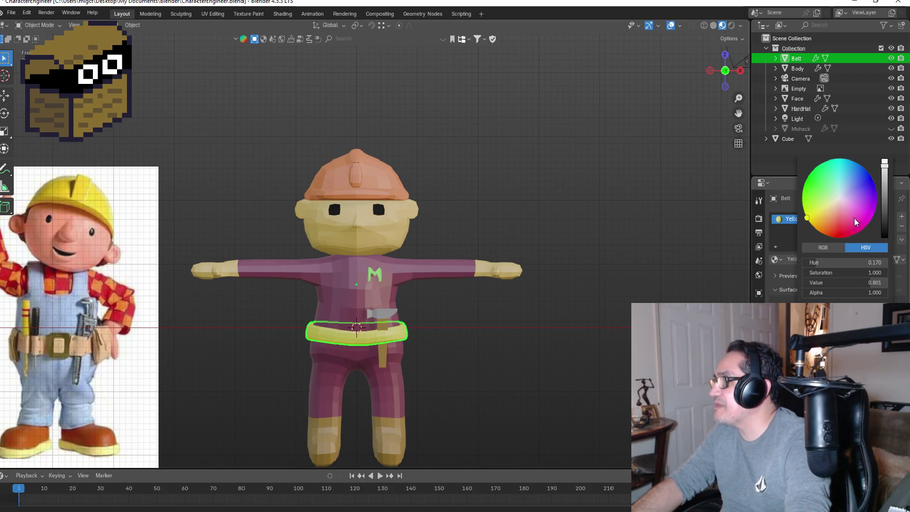
left_click_drag(882, 198, 883, 189)
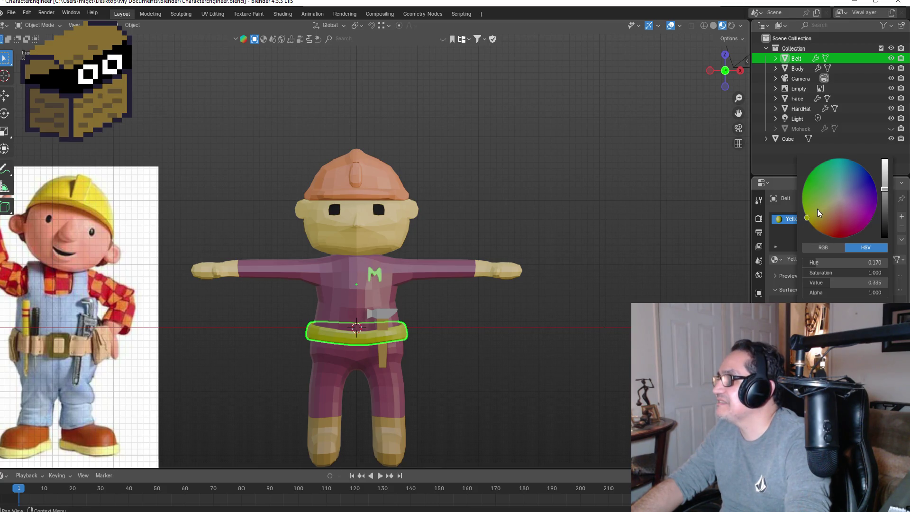
mouse_move(817, 209)
left_mouse_down()
mouse_move(826, 205)
mouse_move(806, 217)
left_mouse_up()
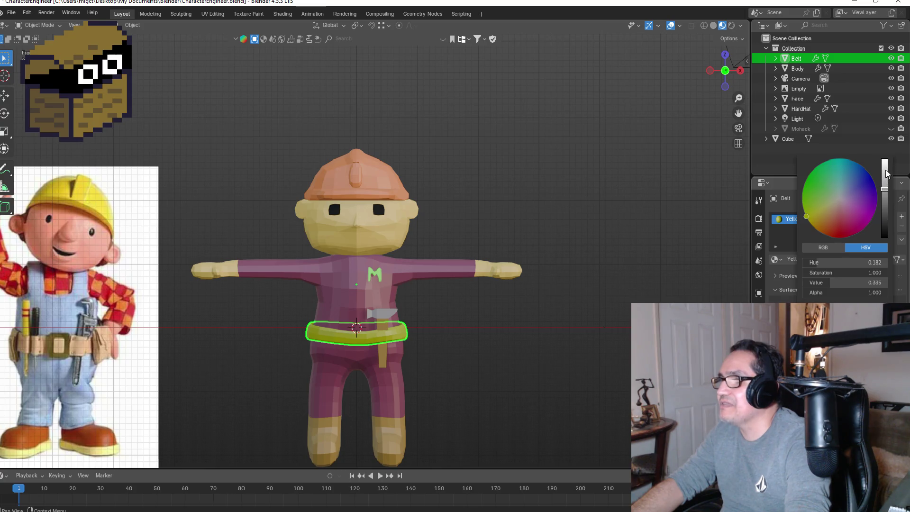
left_click_drag(883, 191, 884, 170)
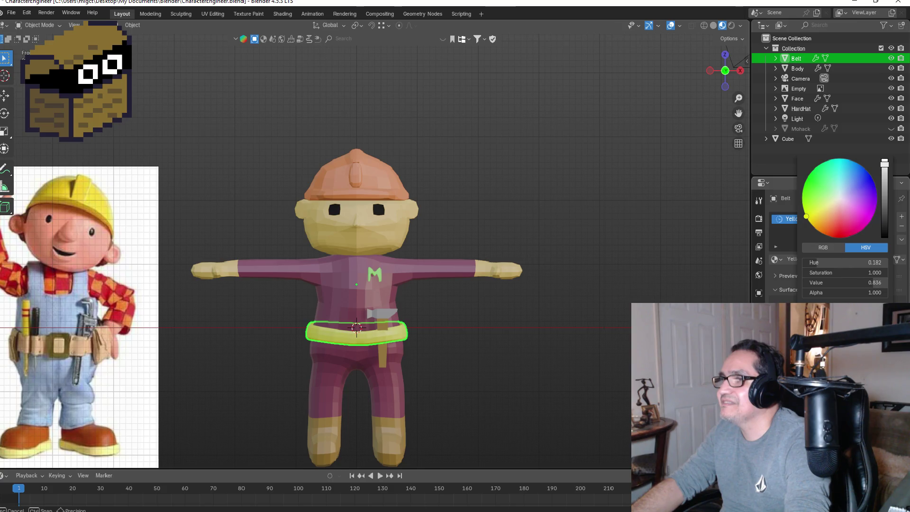
left_click(563, 317)
middle_click_drag(537, 337, 527, 339)
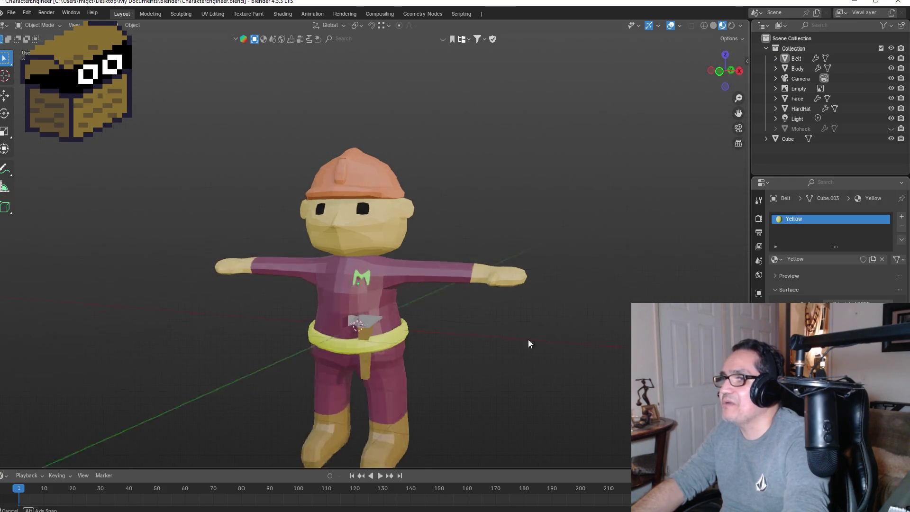
key("KP_1")
scroll(526, 334, "down", 3)
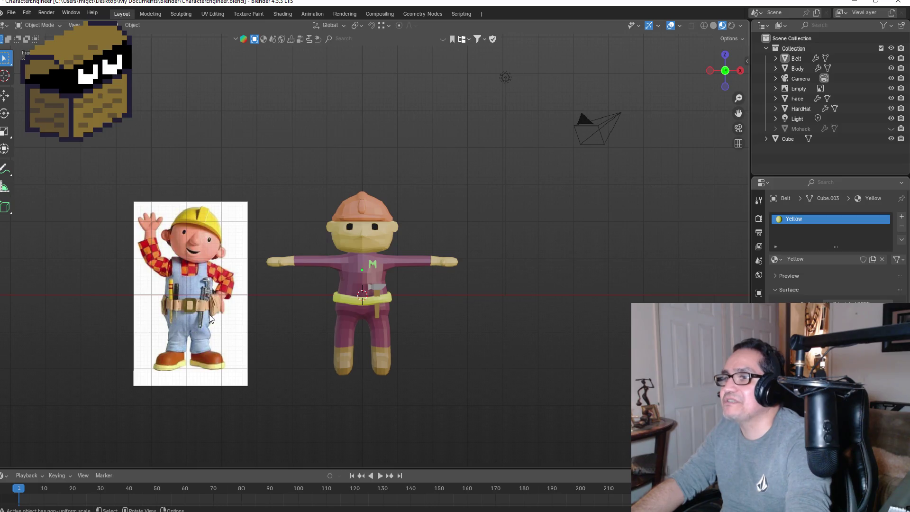
scroll(280, 318, "up", 1)
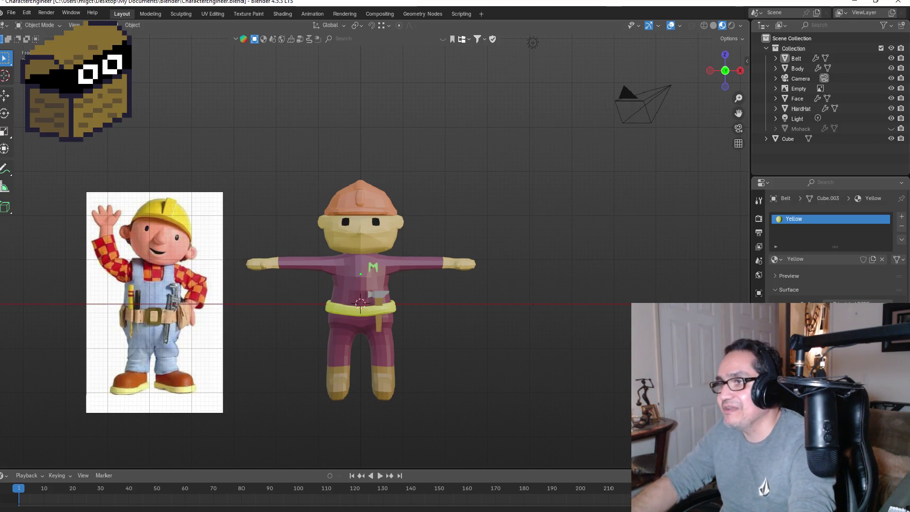
- Save the finished character as CharacterEngineer.blend with Ctrl+S
scroll(504, 285, "up", 3)
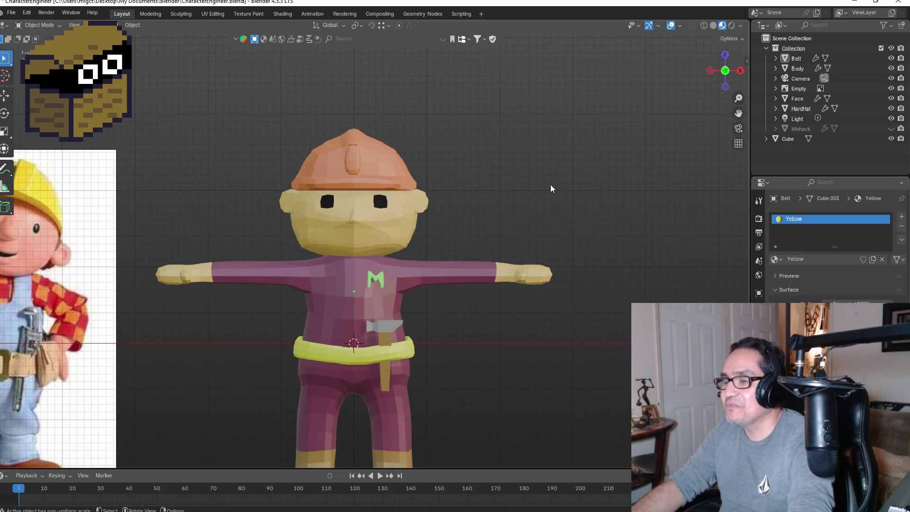
left_click(10, 13)
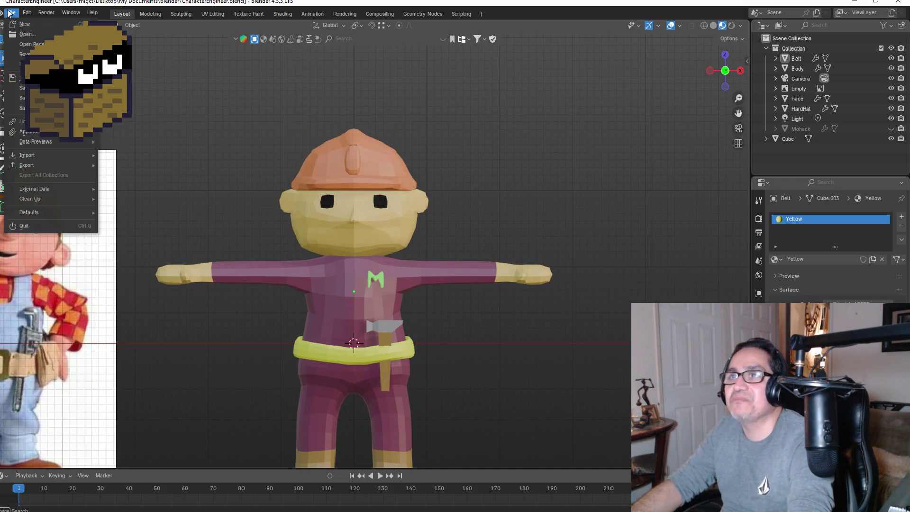
key("ctrl+s")
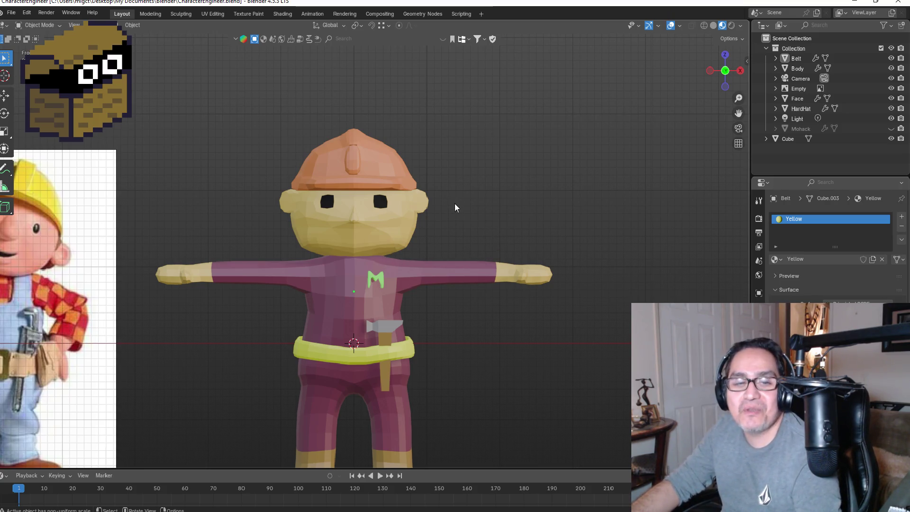
mouse_move(455, 213)
middle_mouse_down()
mouse_move(433, 278)
mouse_move(442, 284)
mouse_move(459, 276)
mouse_move(492, 205)
middle_mouse_up()
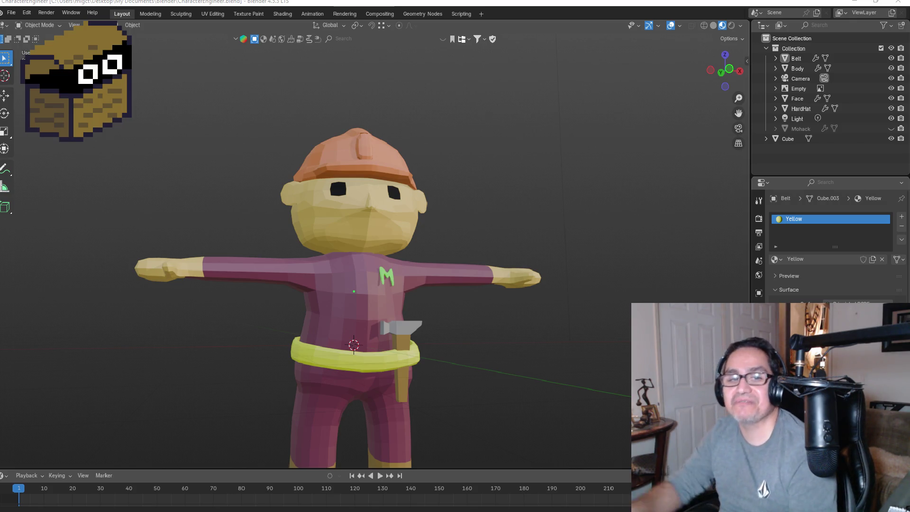
left_click(10, 13)
left_click(29, 88)
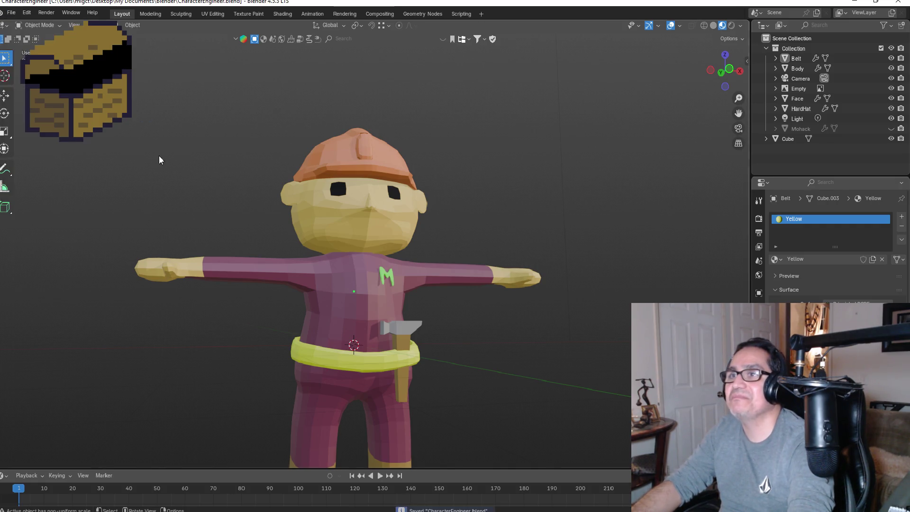
scroll(209, 164, "down", 2)
scroll(209, 168, "down", 4)
key("KP_1")
scroll(336, 207, "up", 6)
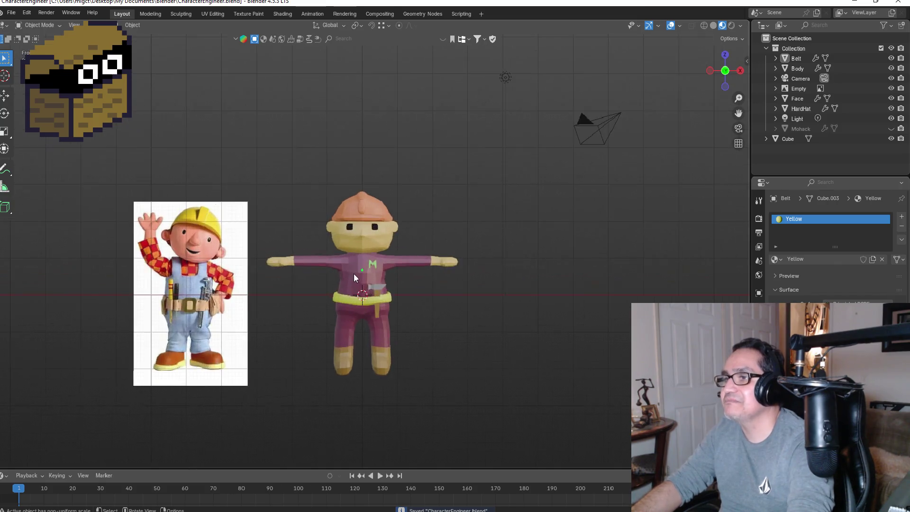
left_click_drag(738, 113, 907, 87)
scroll(467, 278, "up", 5)
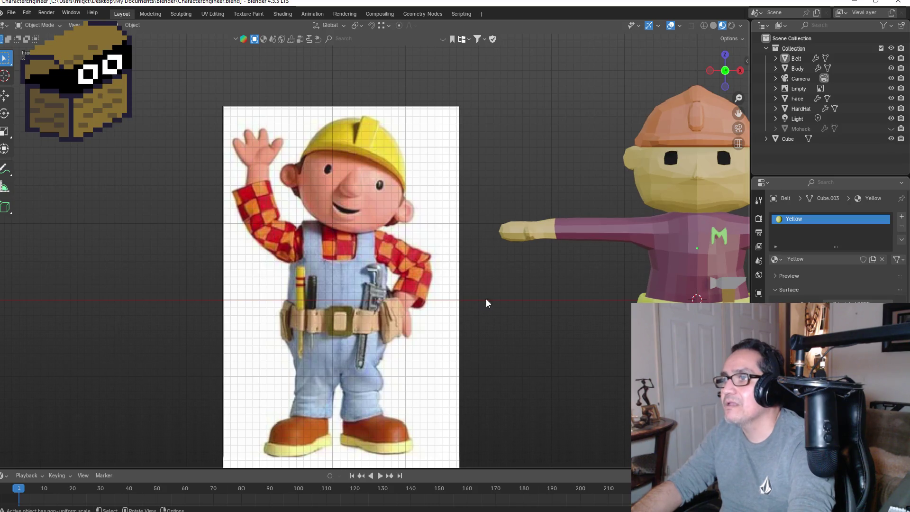
scroll(491, 302, "down", 6)
middle_click_drag(617, 299, 619, 297)
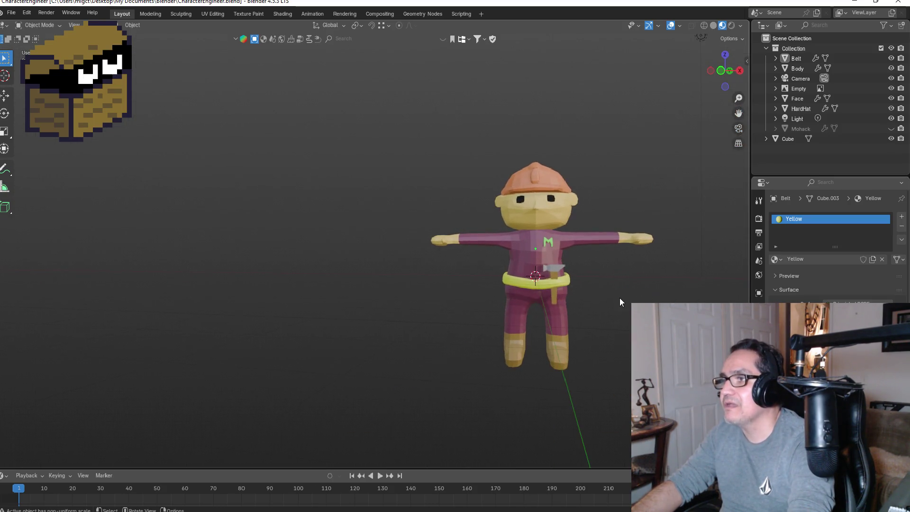
key("KP_1")
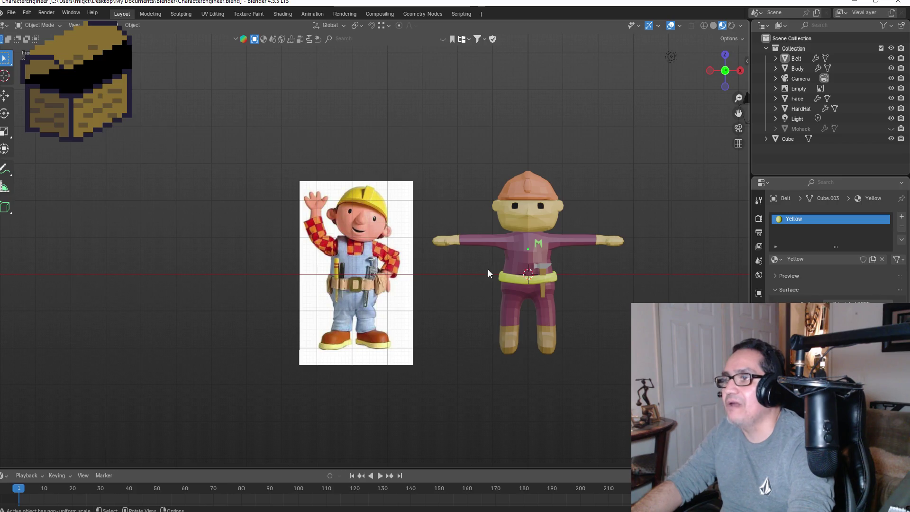
left_click_drag(739, 113, 438, 271)
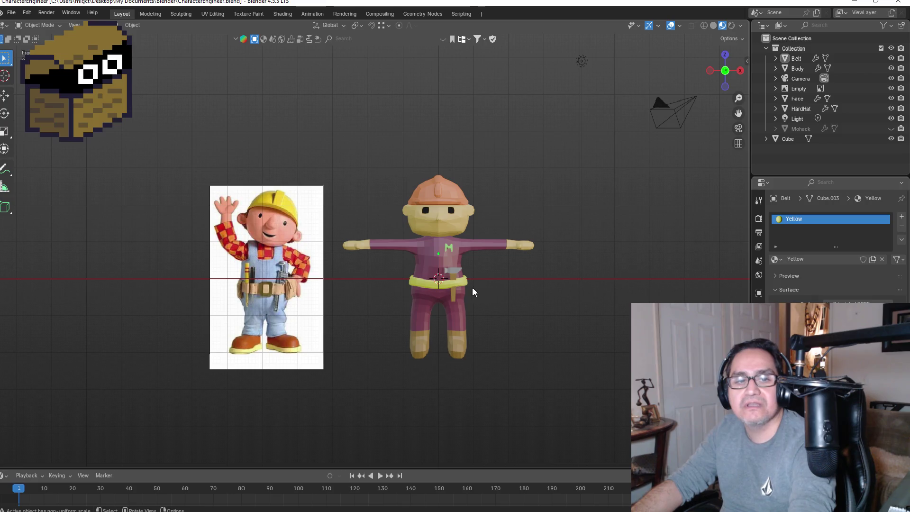
scroll(455, 308, "up", 2)
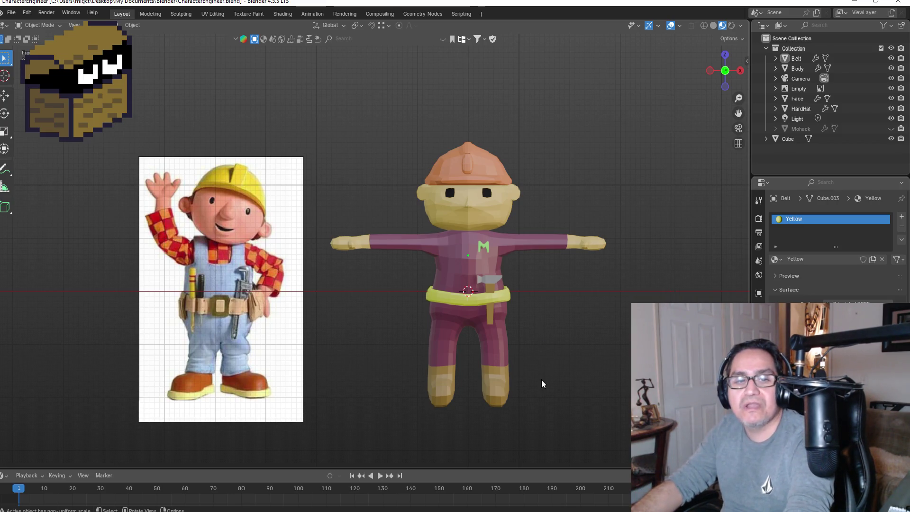
mouse_move(596, 293)
middle_mouse_down()
mouse_move(604, 297)
mouse_move(556, 288)
mouse_move(471, 311)
mouse_move(489, 284)
mouse_move(542, 316)
mouse_move(541, 292)
mouse_move(513, 269)
mouse_move(521, 262)
mouse_move(524, 272)
middle_mouse_up()
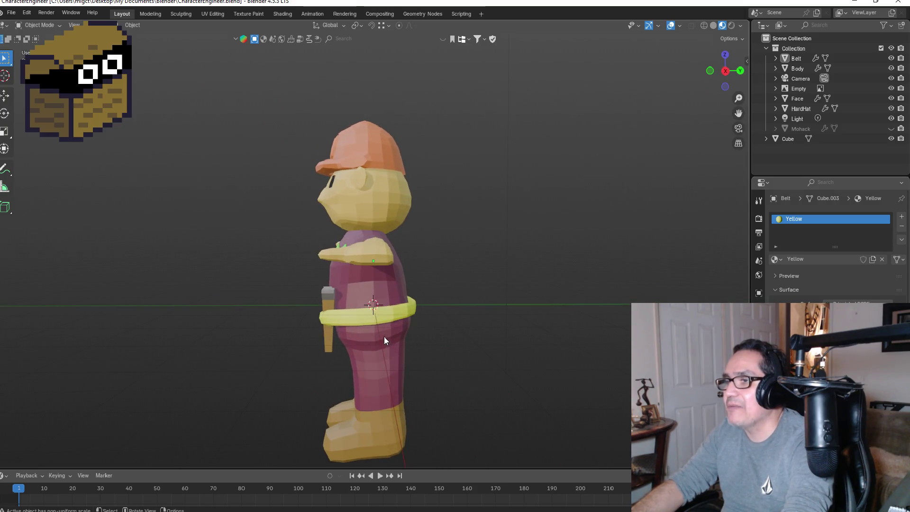
mouse_move(384, 336)
middle_mouse_down()
mouse_move(379, 319)
mouse_move(463, 324)
middle_mouse_up()
mouse_move(584, 279)
middle_mouse_down()
mouse_move(524, 310)
mouse_move(507, 352)
mouse_move(538, 296)
mouse_move(611, 274)
mouse_move(530, 178)
middle_mouse_up()
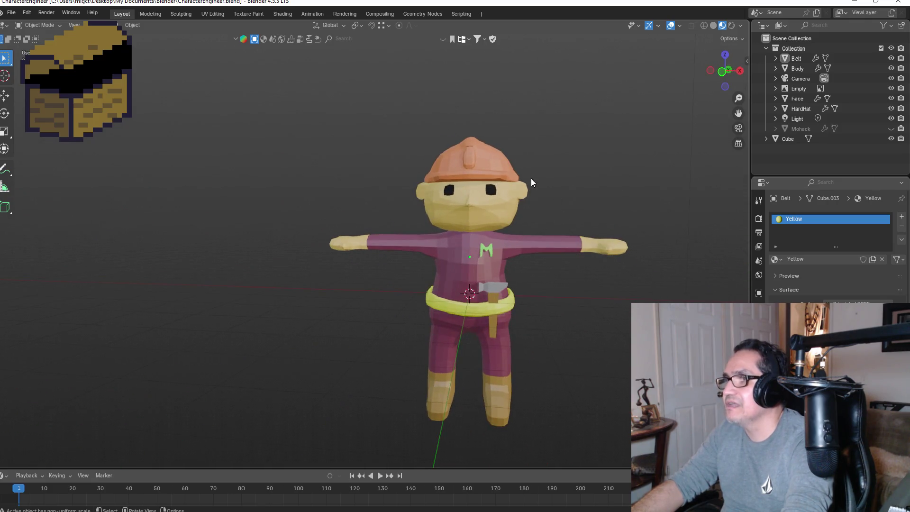
key("KP_1")
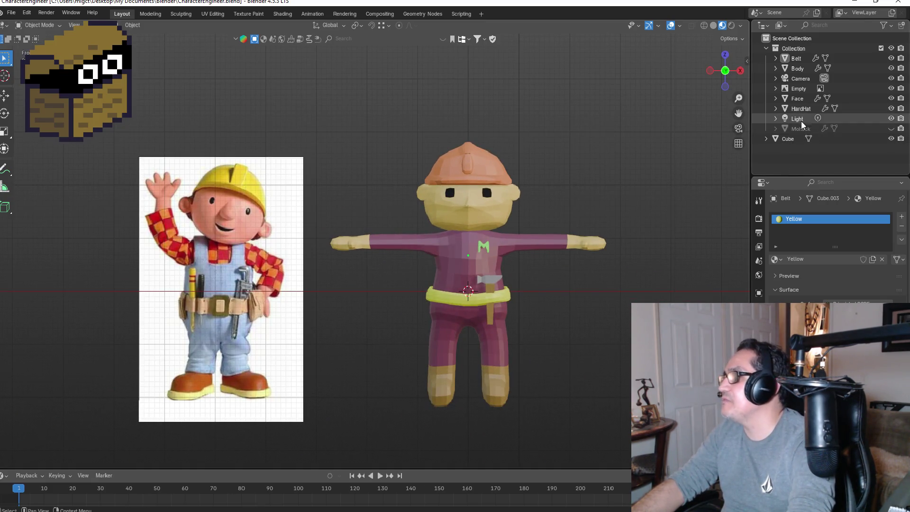
- Hide the HardHat object and show the green Mohack mohawk on the character's head
left_click(800, 112)
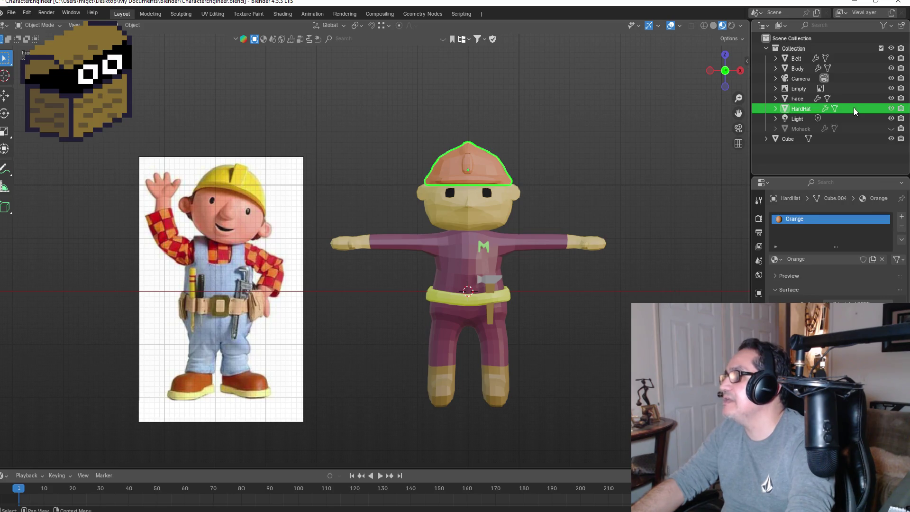
left_click(890, 109)
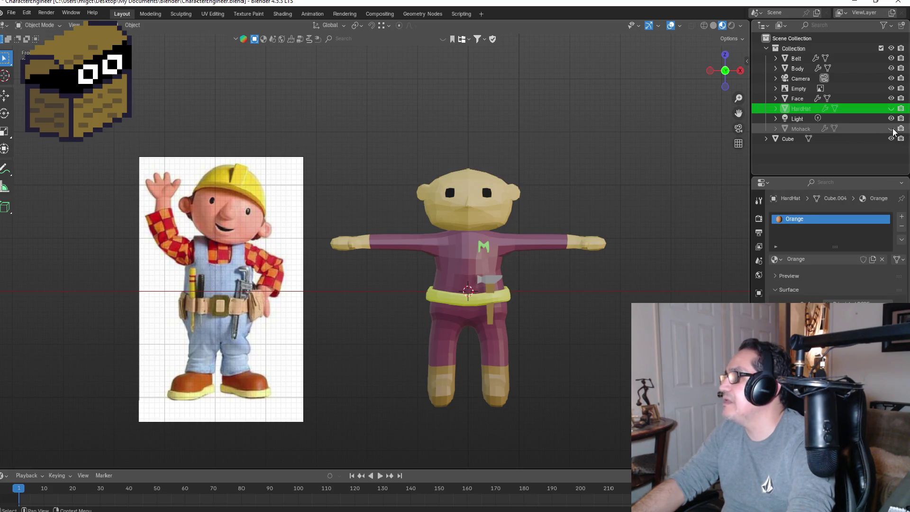
left_click(890, 128)
middle_click_drag(640, 190, 587, 194)
key("KP_1")
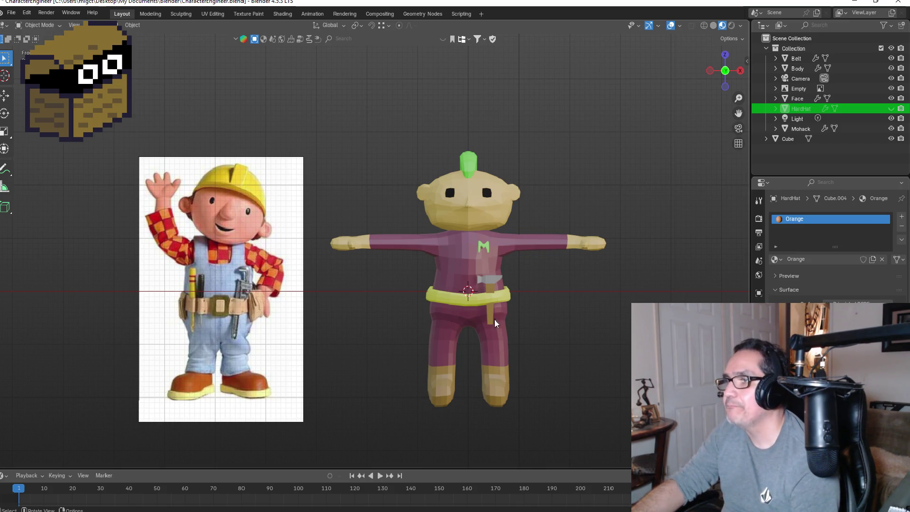
- Save CharacterEngineer.blend from the File menu
left_click(483, 263)
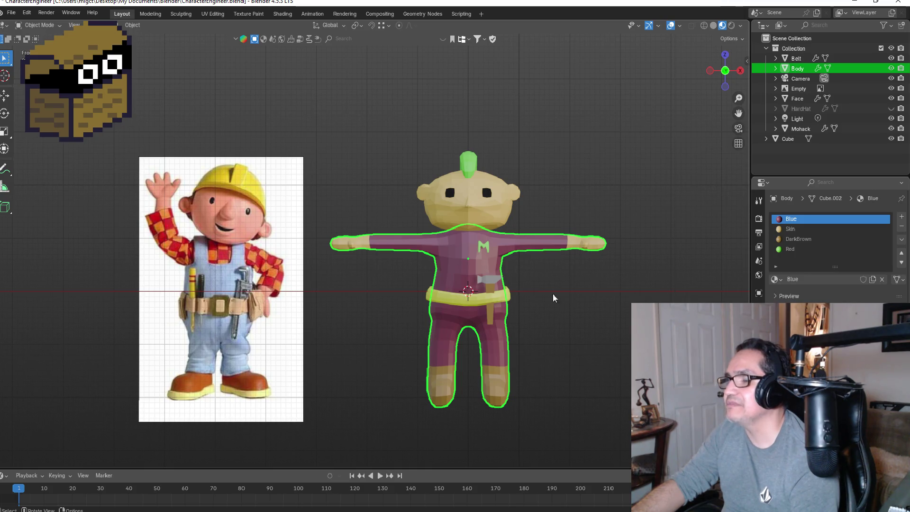
left_click(549, 305)
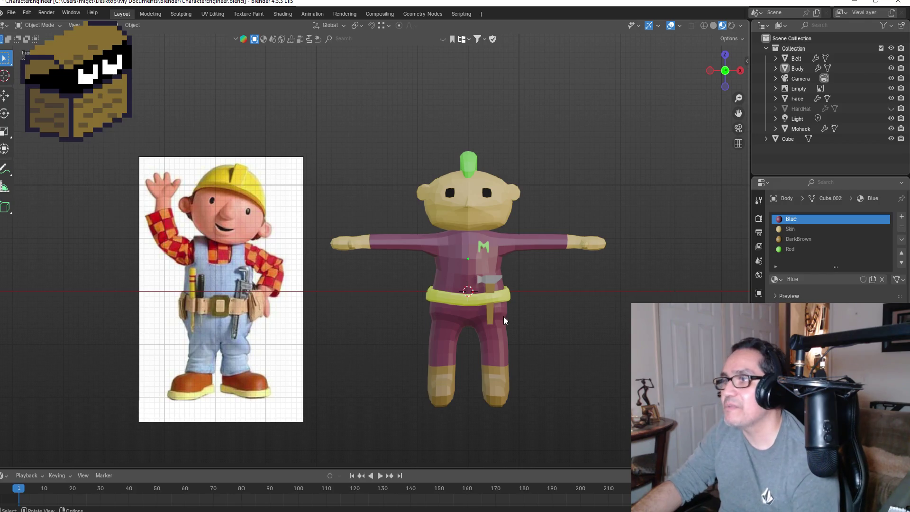
scroll(562, 295, "down", 2)
scroll(562, 292, "up", 2)
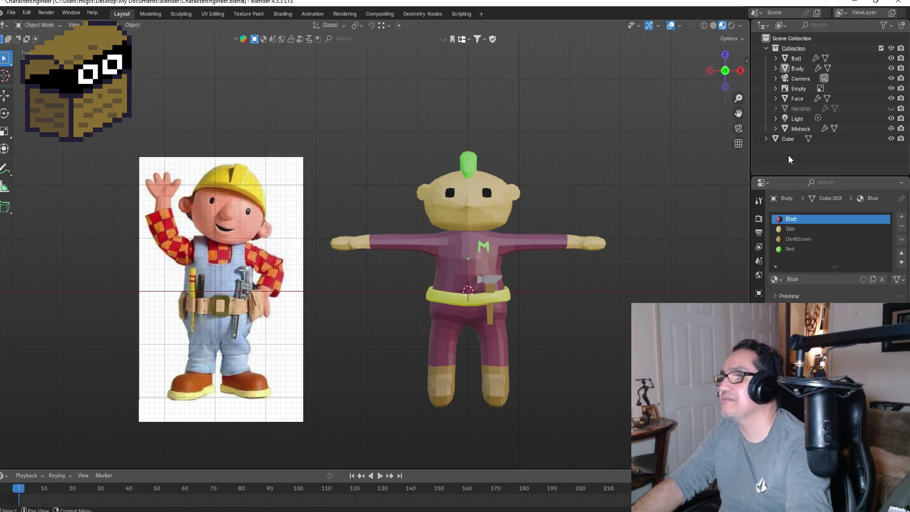
left_click(11, 13)
left_click(19, 78)
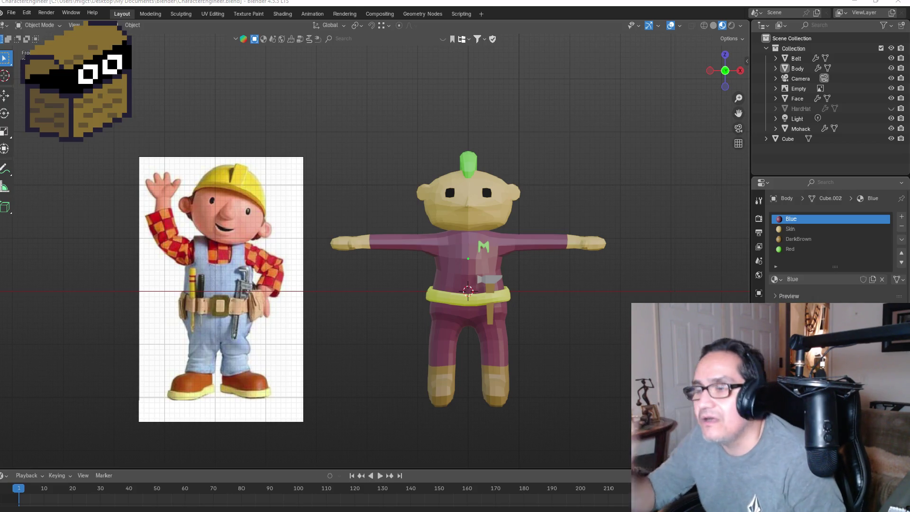
- Bring the TD Tech Recharge folder with the BobCharacter image to the front
scroll(462, 223, "down", 2)
scroll(450, 237, "up", 1)
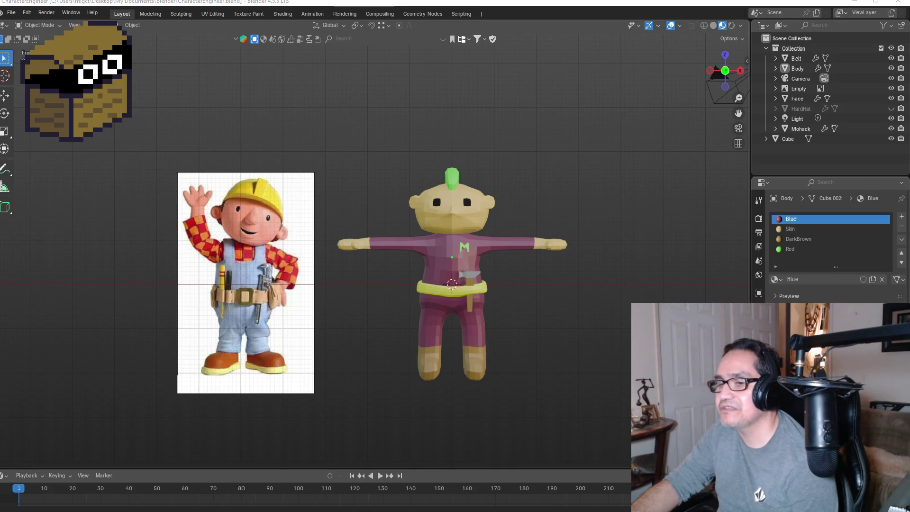
key("alt+Tab")
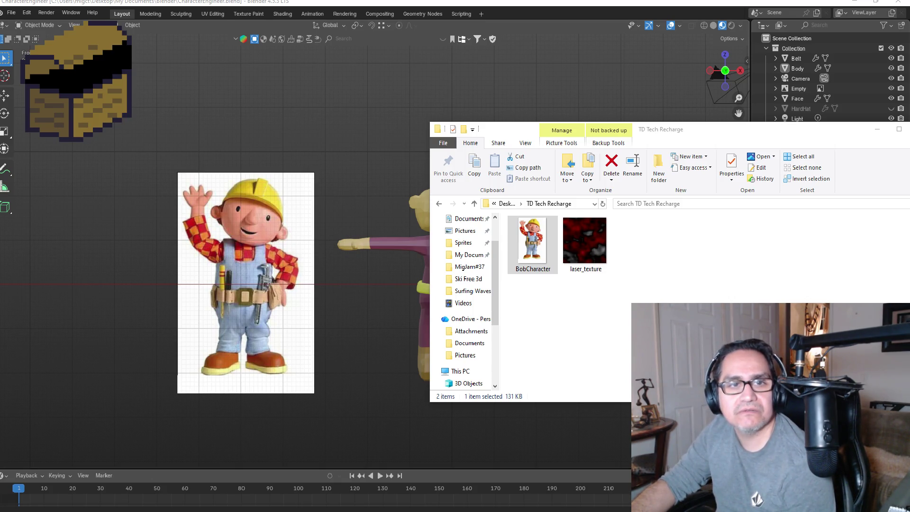
- Switch to the Milanote browser window and open the Recharge board
key("alt+Tab")
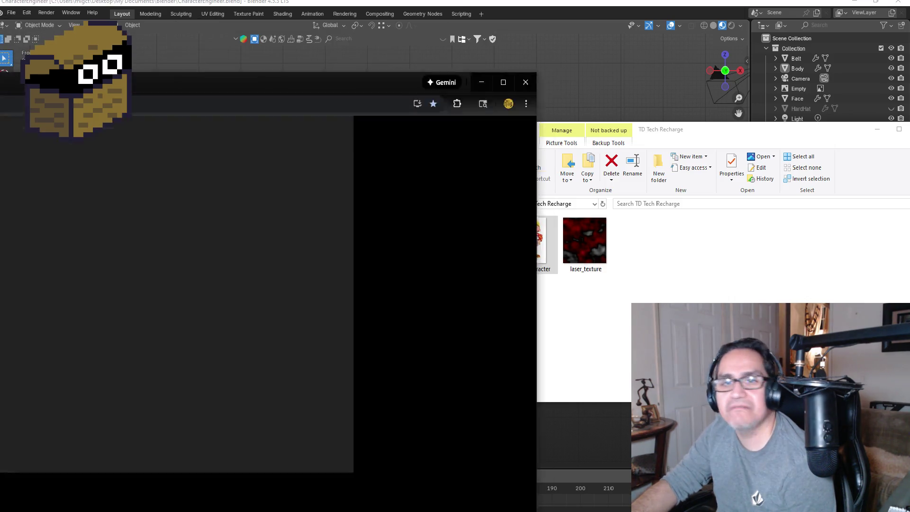
scroll(435, 336, "up", 2)
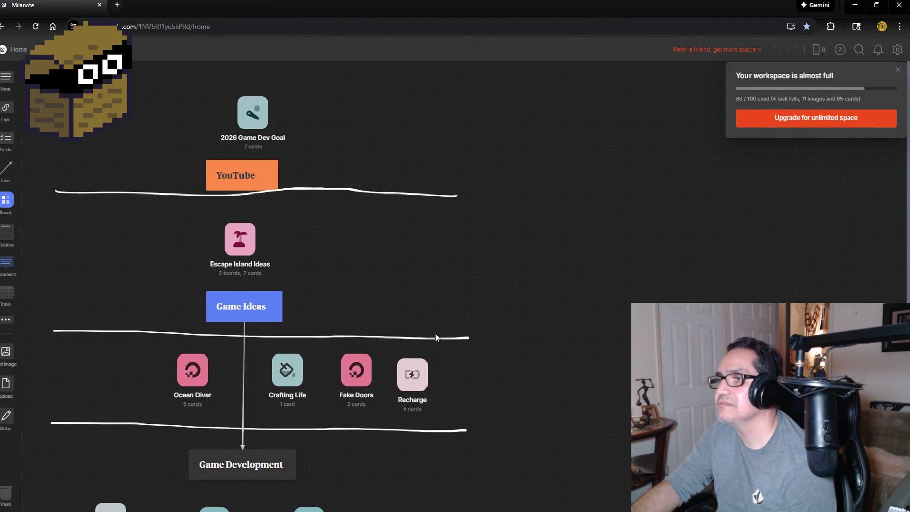
left_click(417, 374)
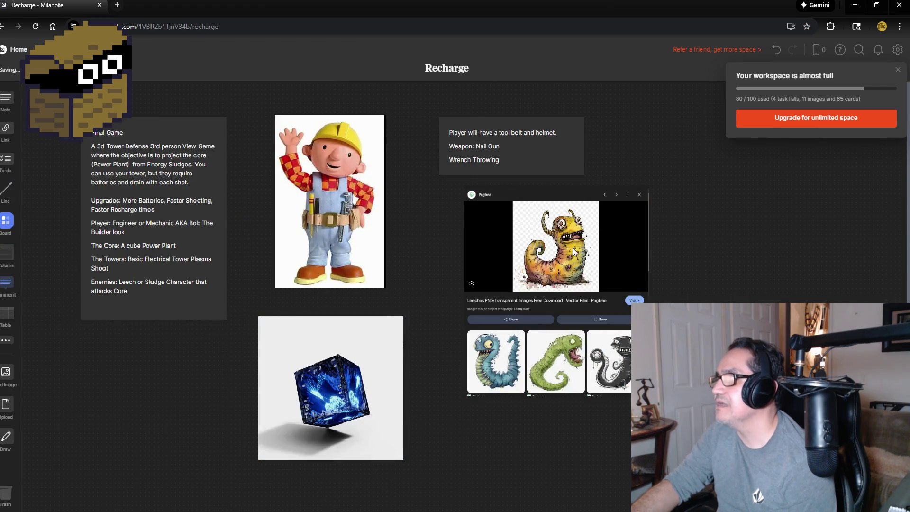